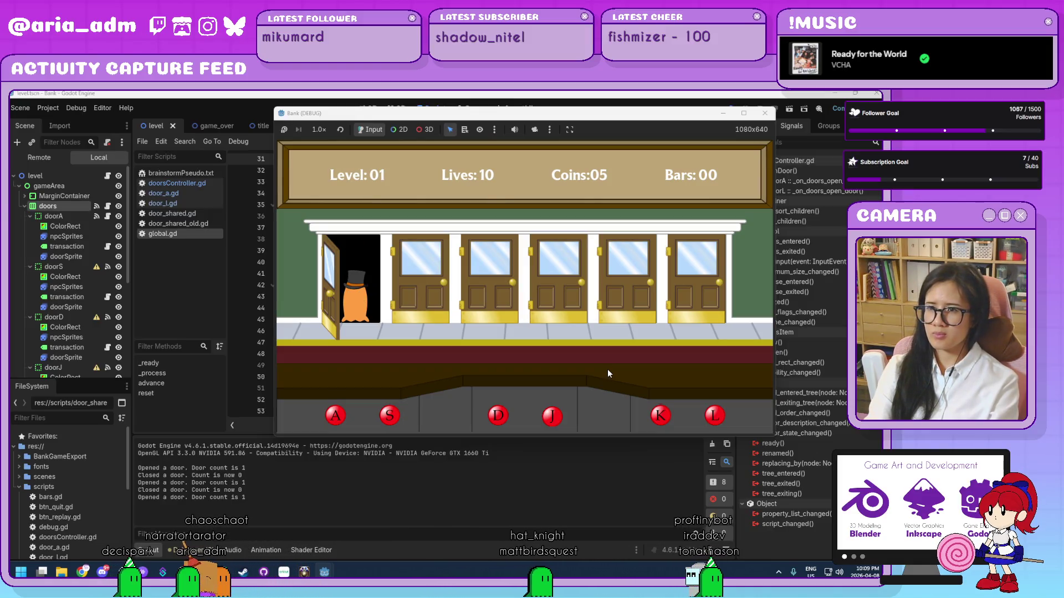
Step: Serve the customers at doors A and L, reaching Level 02 with 18 coins
key(a)
key(a)
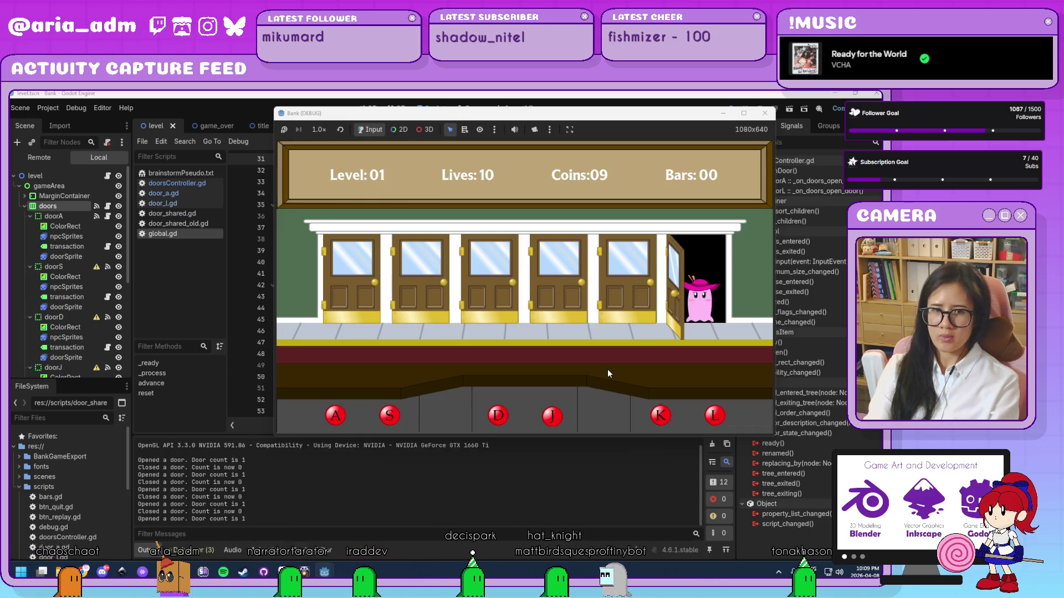
key(l)
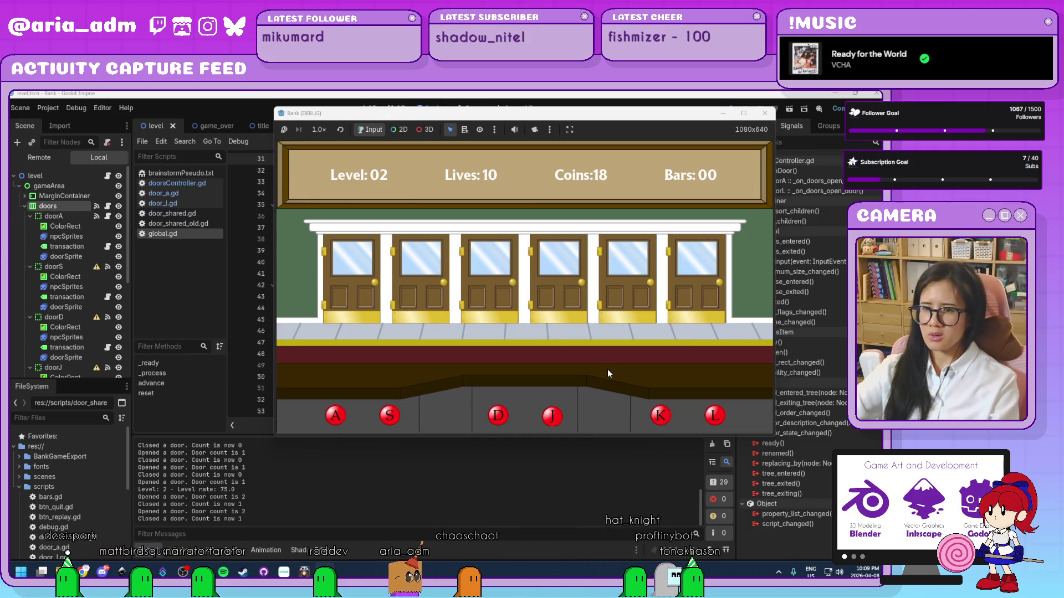
Step: Stop the running game and open doorsController.gd
click(764, 113)
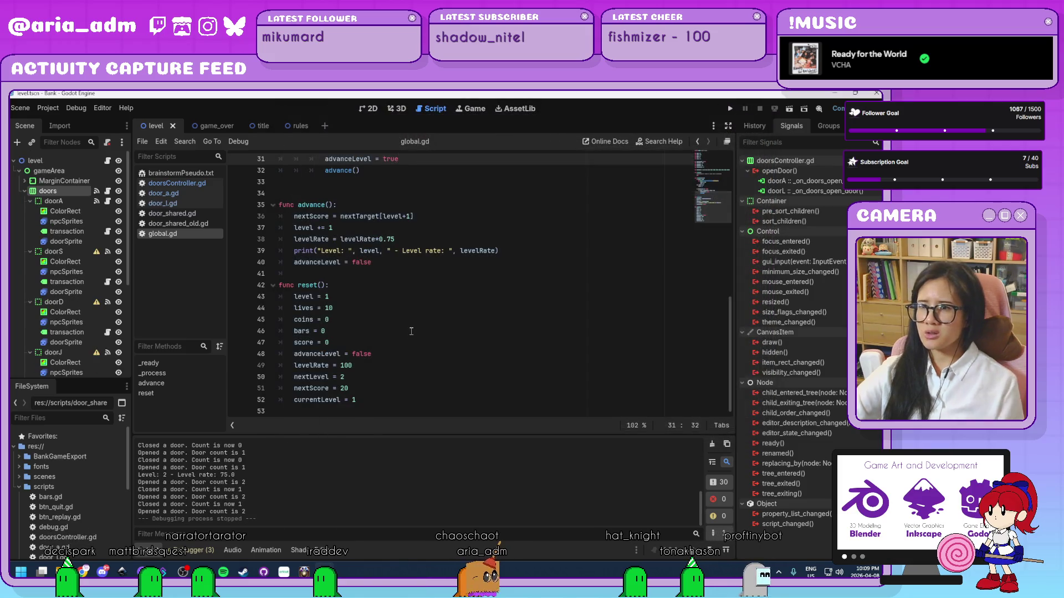
scroll(402, 337, up, 3)
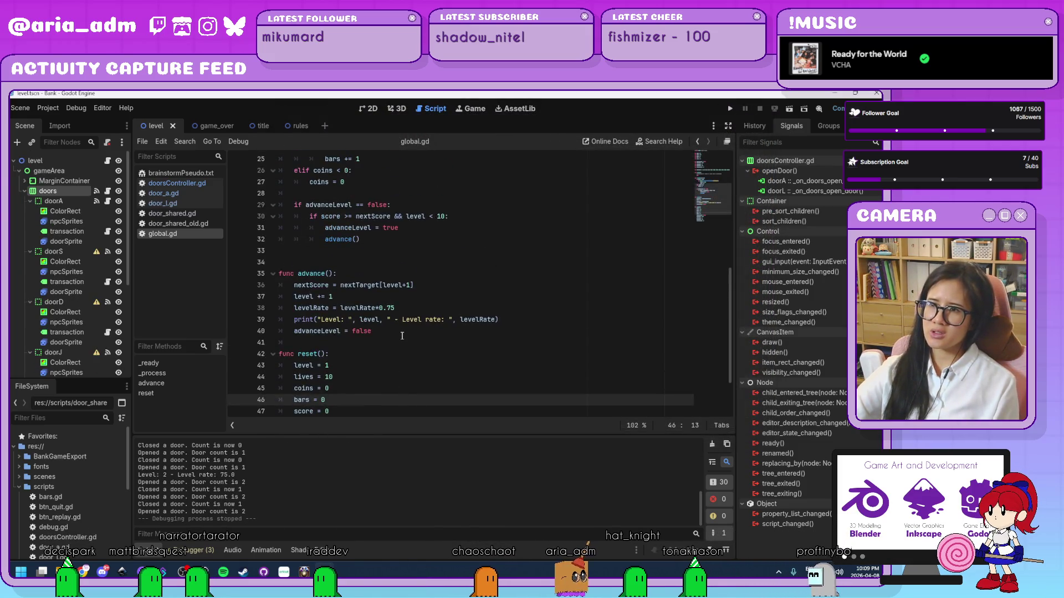
scroll(402, 336, down, 3)
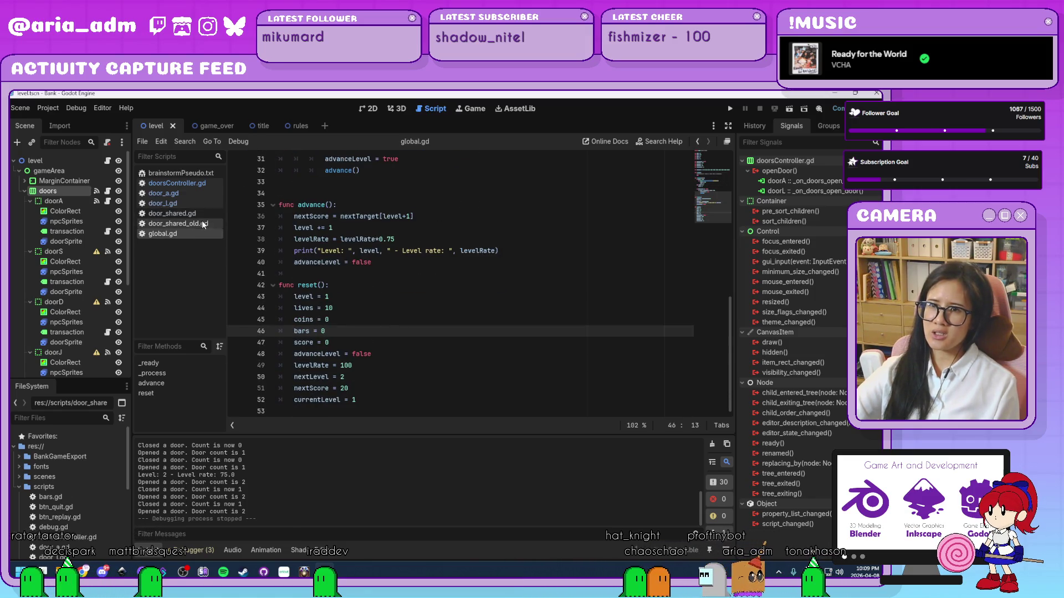
click(208, 184)
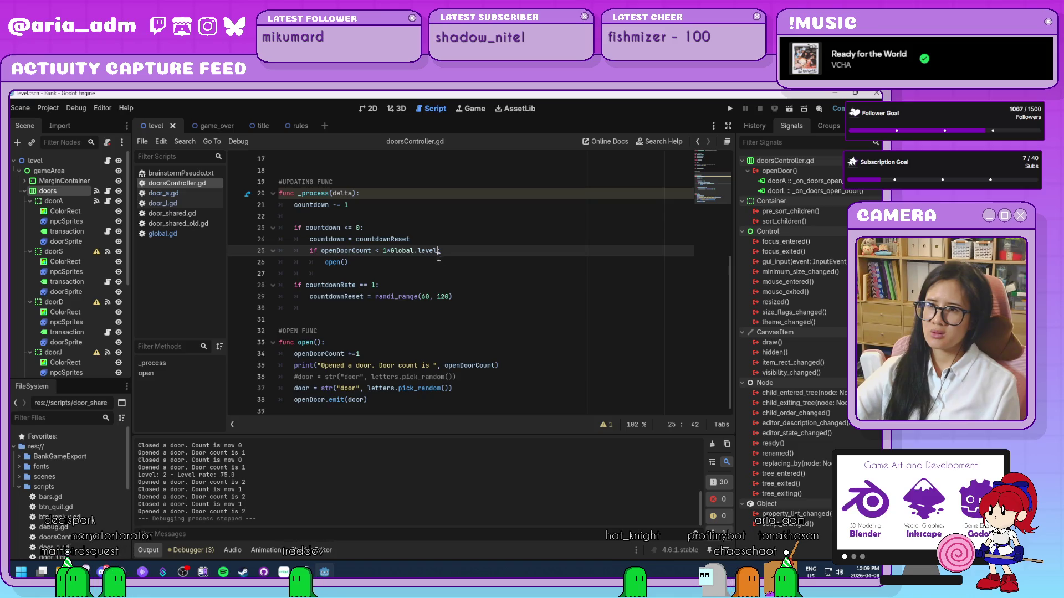
Step: Change the door condition to openDoorCount < Global.level
drag(438, 254, 383, 253)
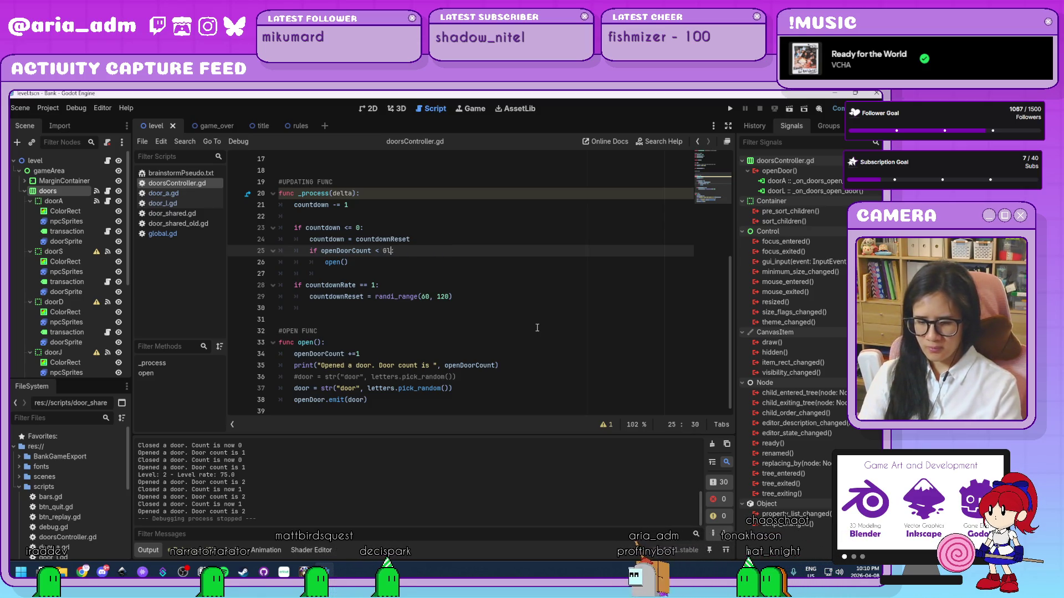
text(obal.le)
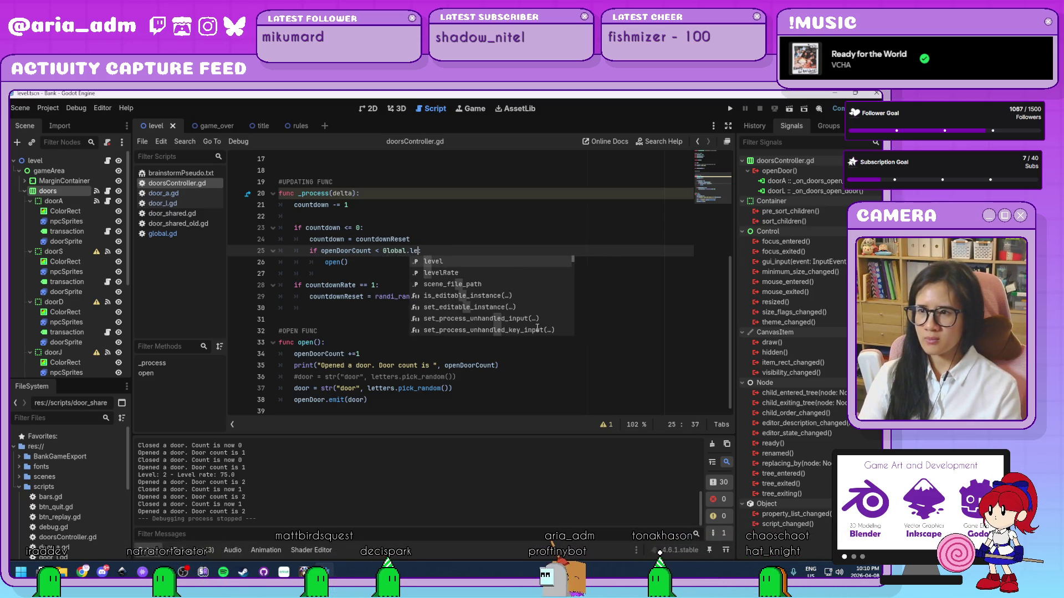
key(Return)
key(Down)
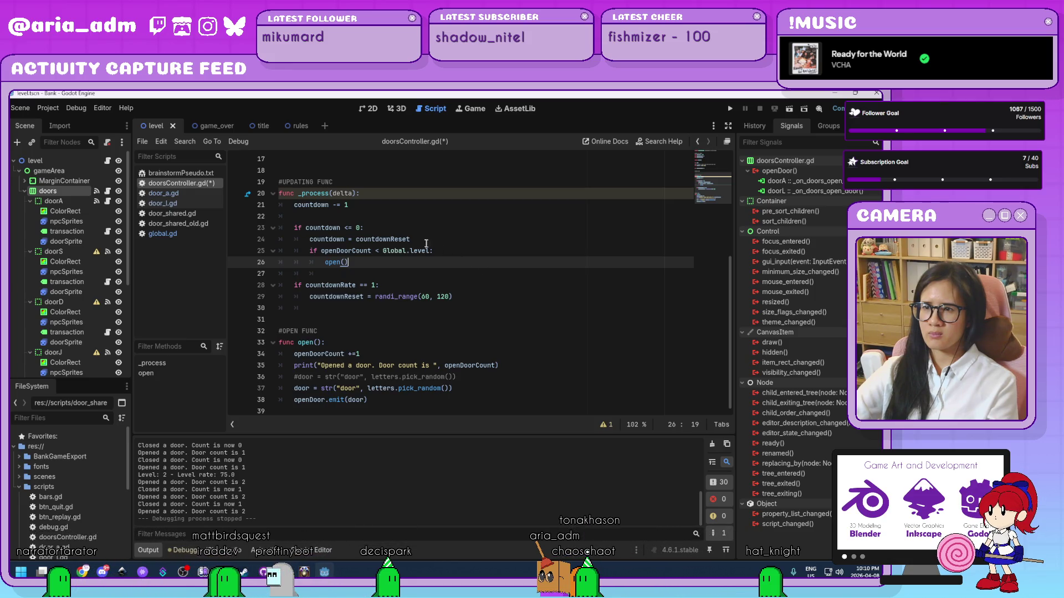
Step: Move countdown = countdownReset under open(), save, and relaunch the game
drag(426, 244, 311, 243)
key(ctrl+c)
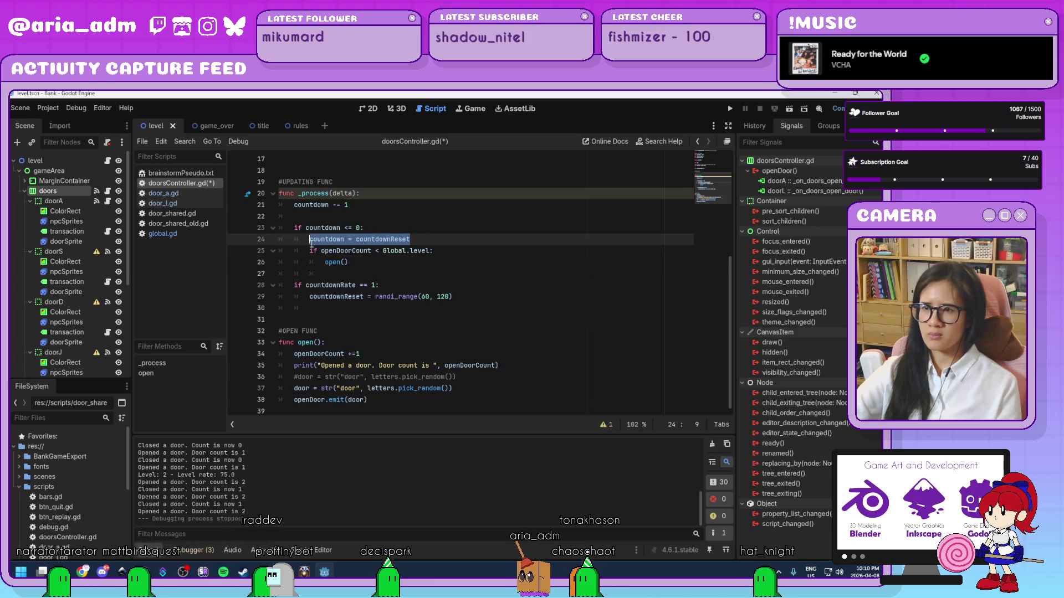
key(BackSpace)
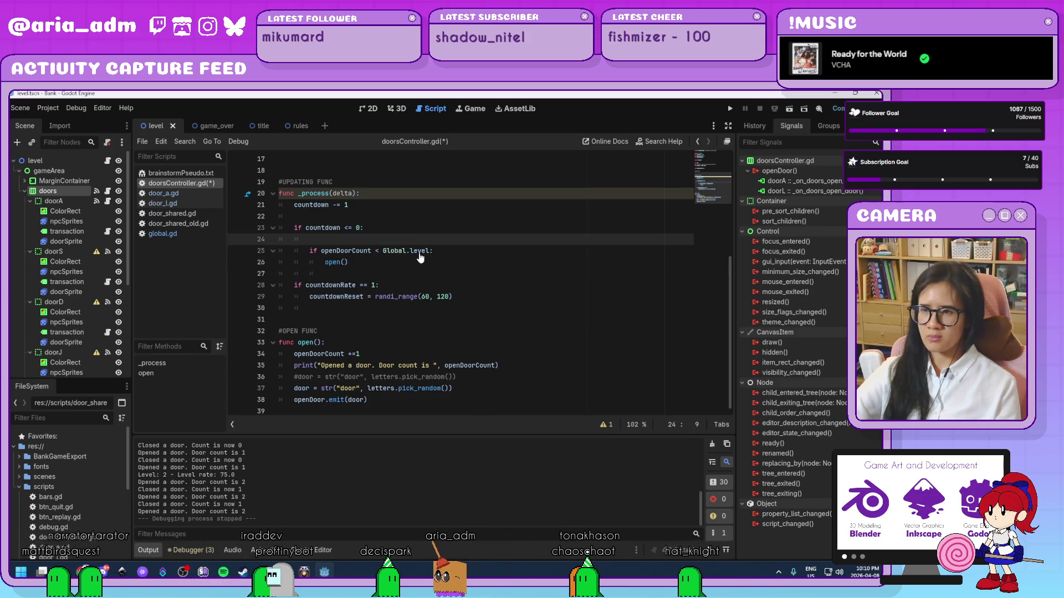
key(BackSpace)
key(BackSpace)
key(BackSpace)
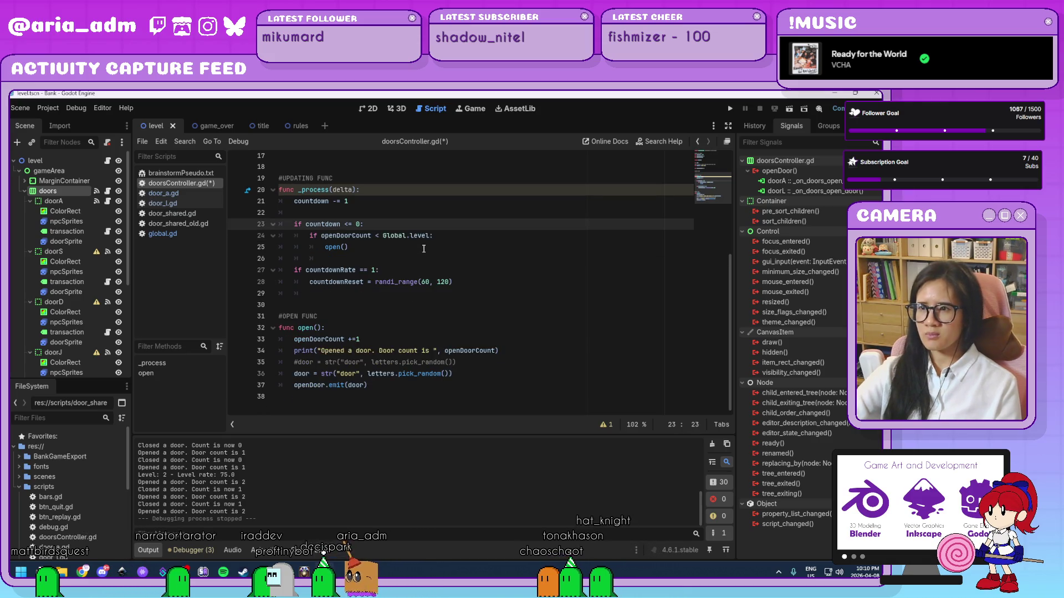
click(424, 249)
key(Return)
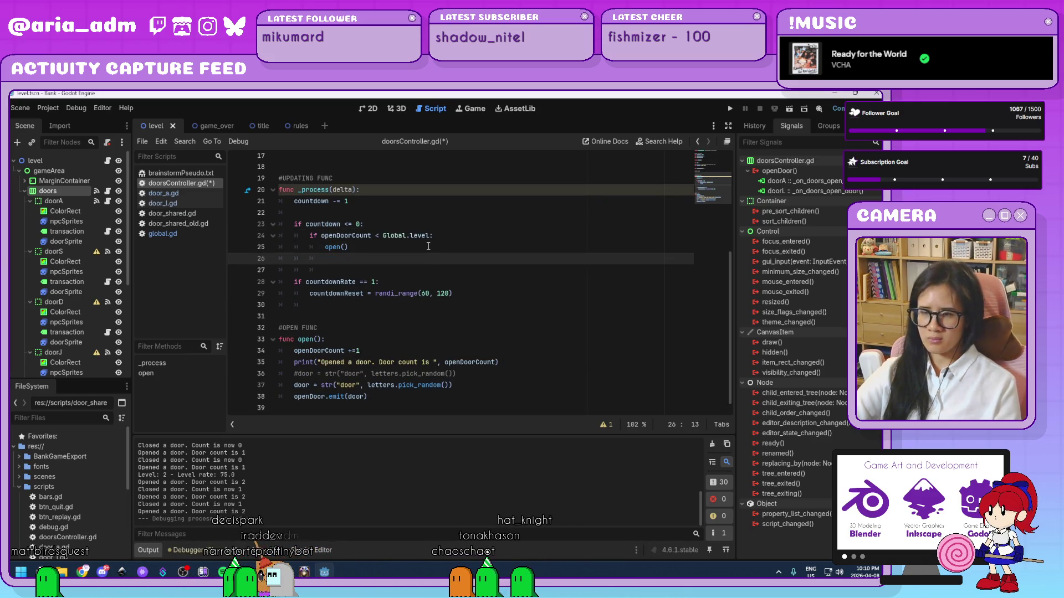
key(ctrl+v)
key(ctrl+s)
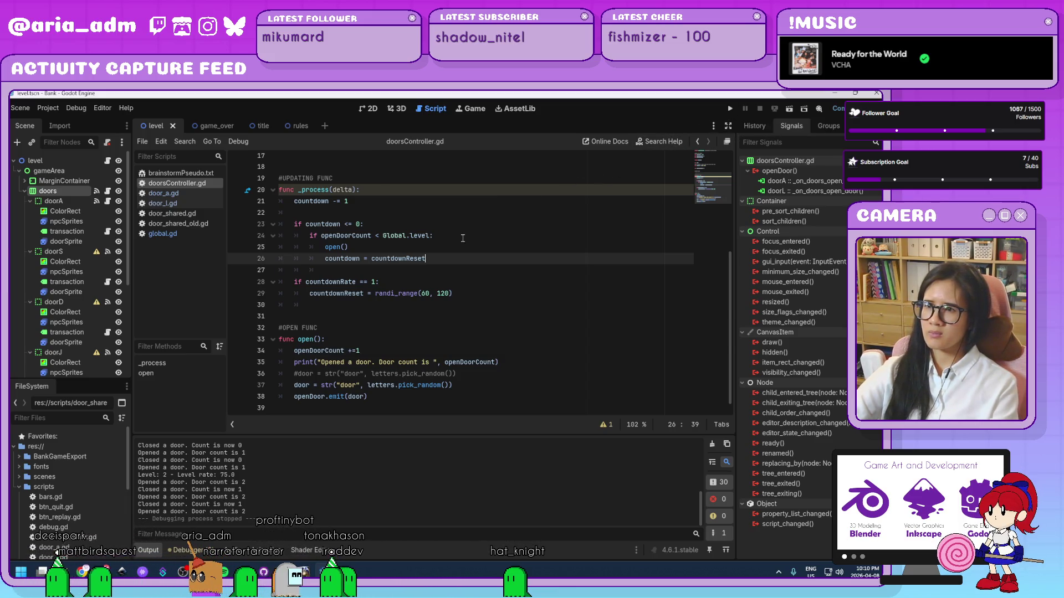
click(730, 108)
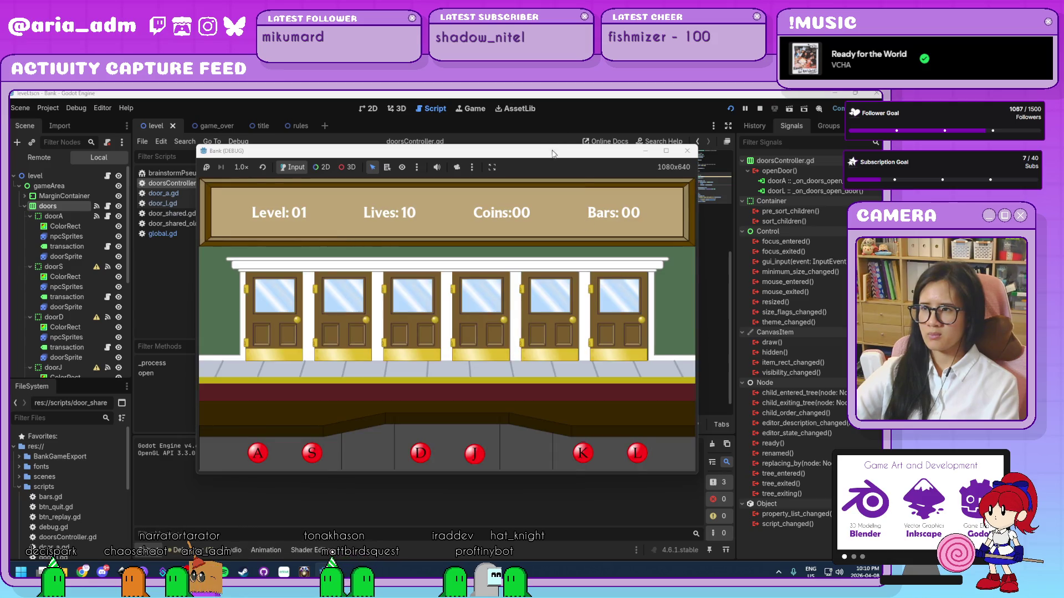
Step: Move the Bank (DEBUG) window aside and serve the ghosts at doors A and L
drag(553, 153, 659, 112)
key(l)
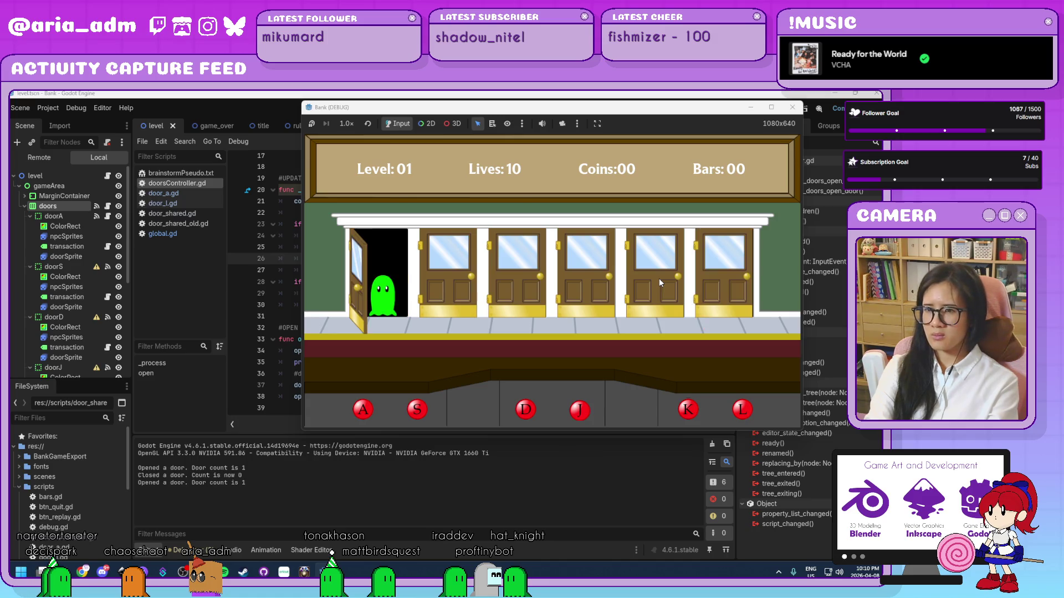
key(a)
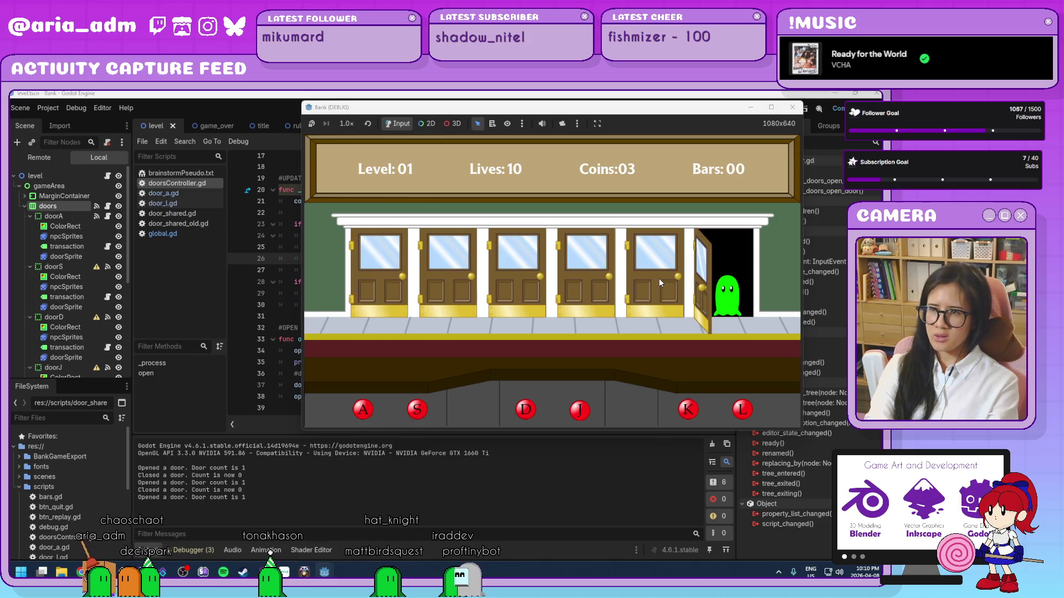
key(l)
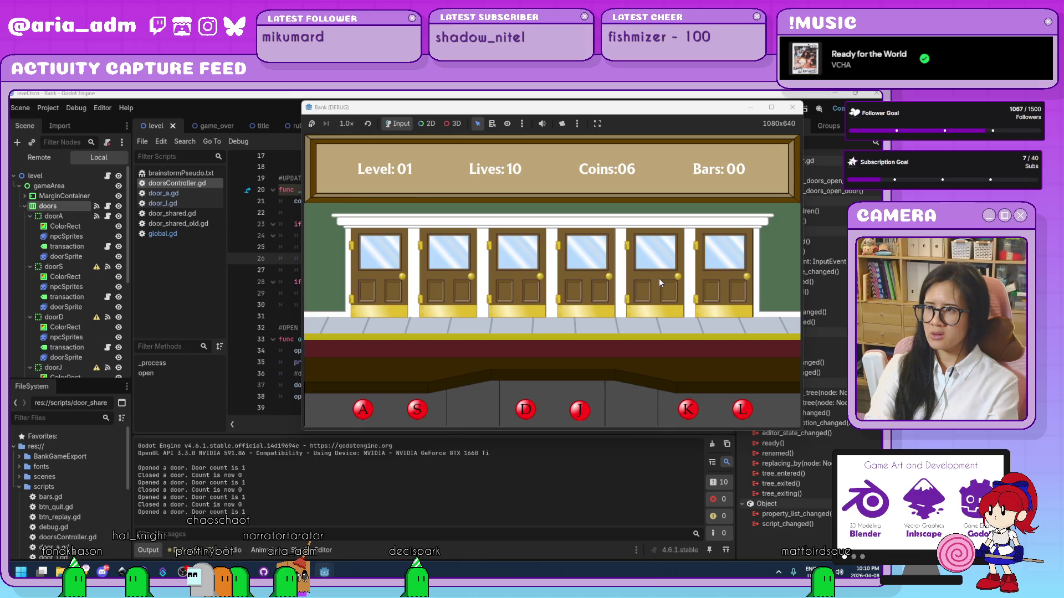
Step: Try door keys A, S, D and K with all doors closed, then stop the game
key(a)
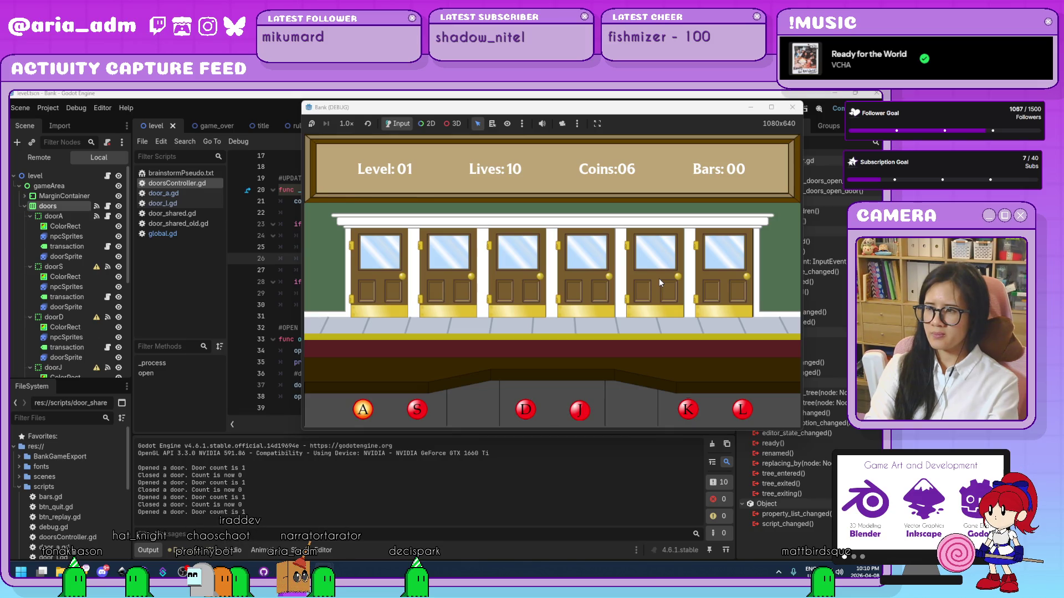
key(s)
key(d)
key(k)
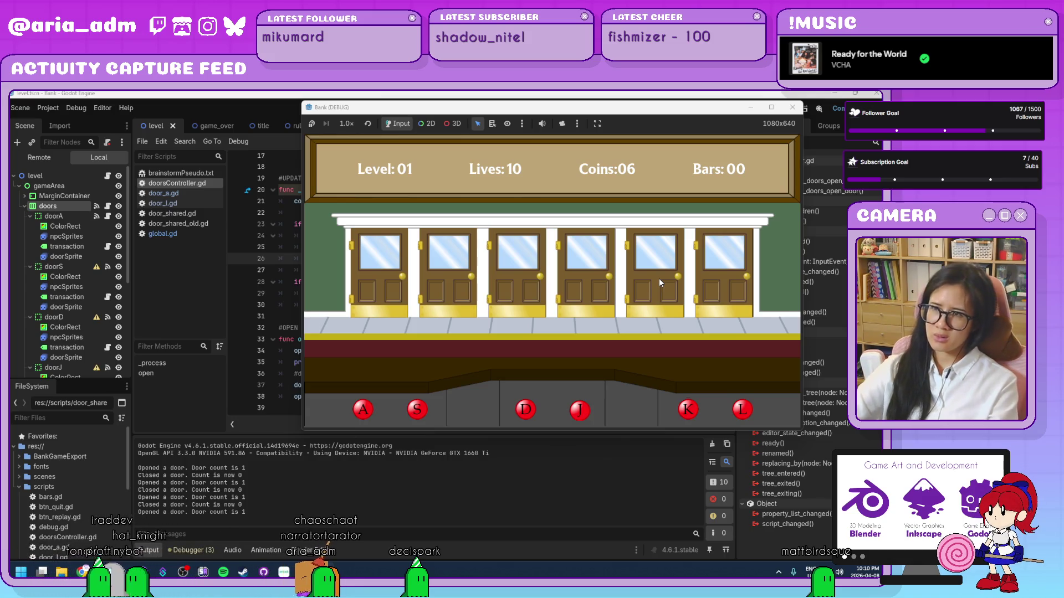
click(792, 107)
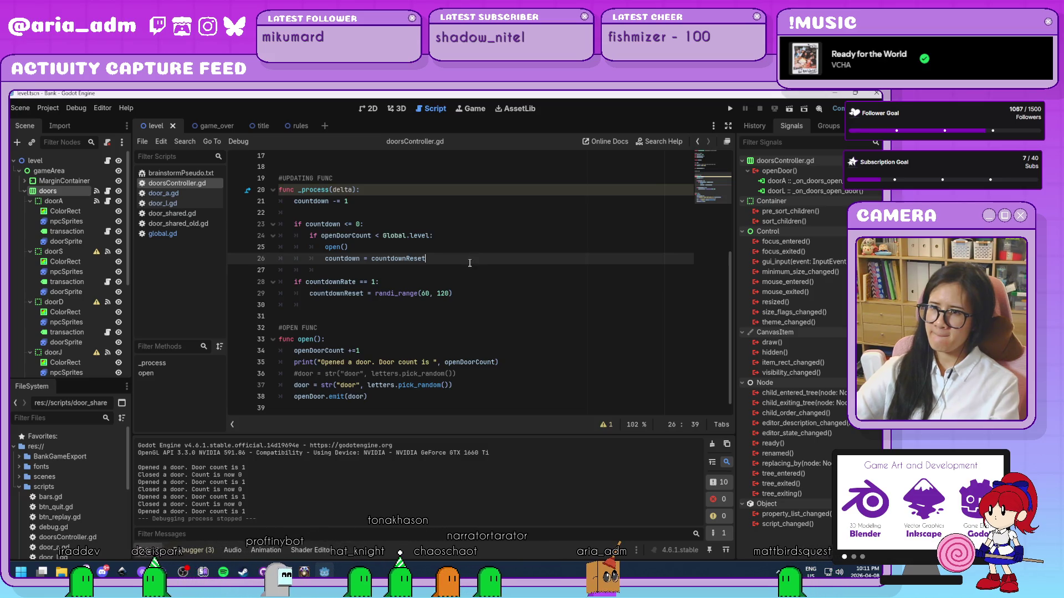
Step: Add print("Countdown set to: ", countdown) below the reset and run the game
key(Return)
text(print())
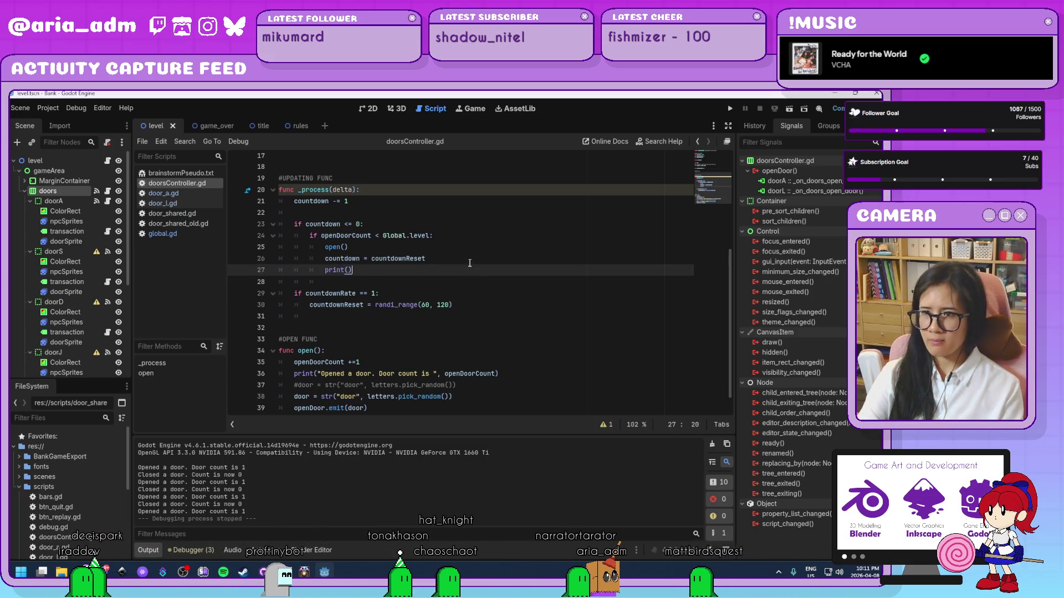
key(Left)
text(Countd)
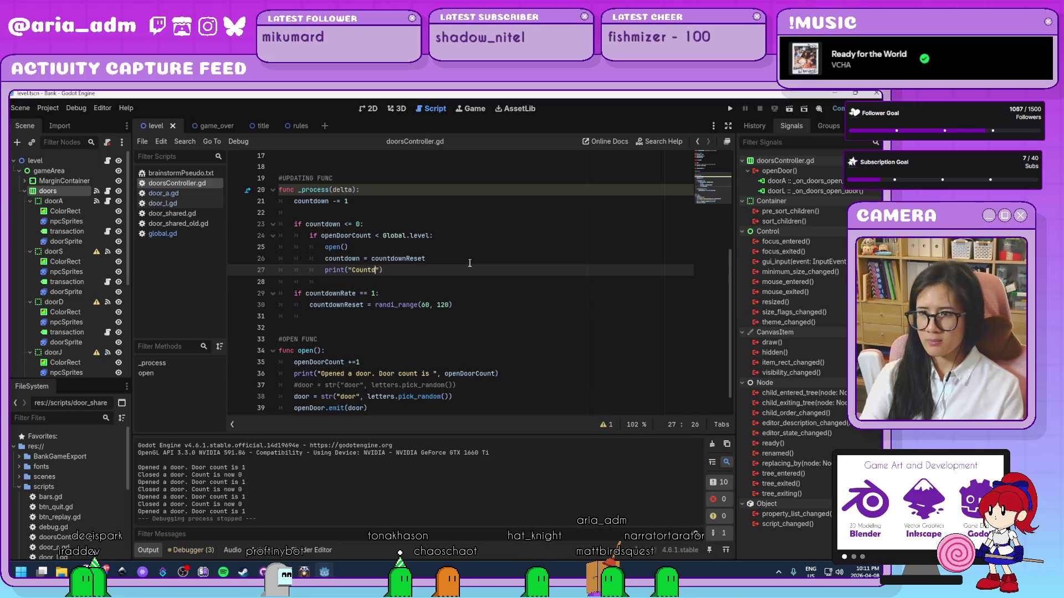
text(own set to: ")
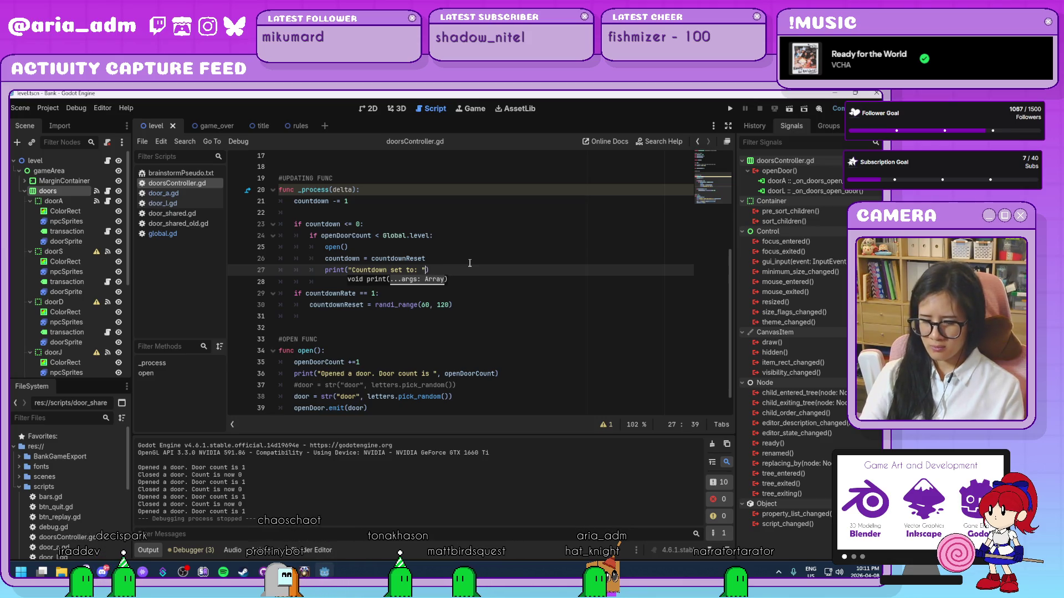
text(, countdown)
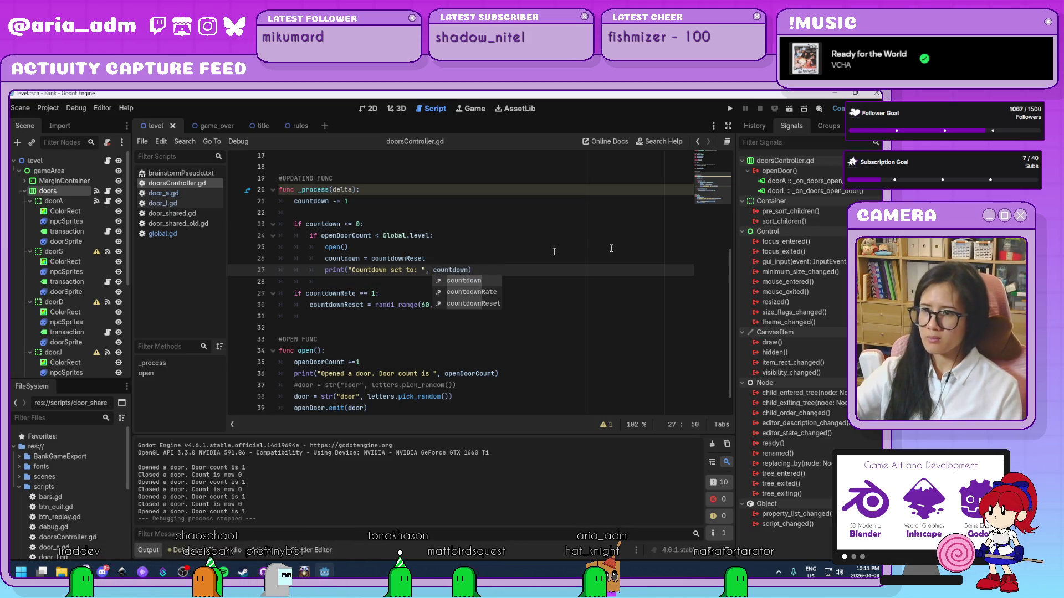
click(725, 107)
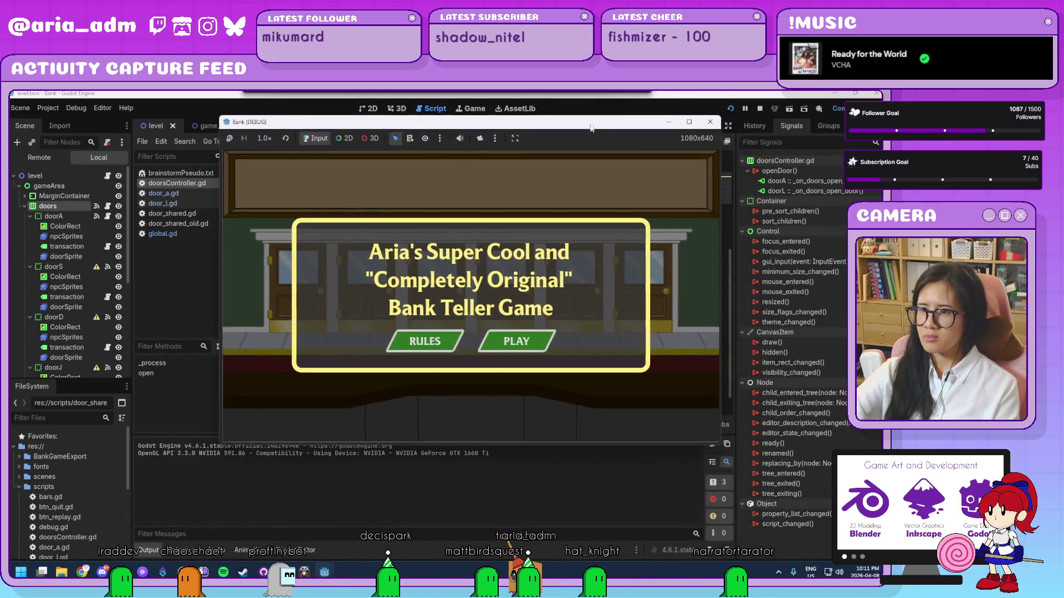
Step: Start play, serve the door A customer to reach 02 coins, then close the game
click(529, 337)
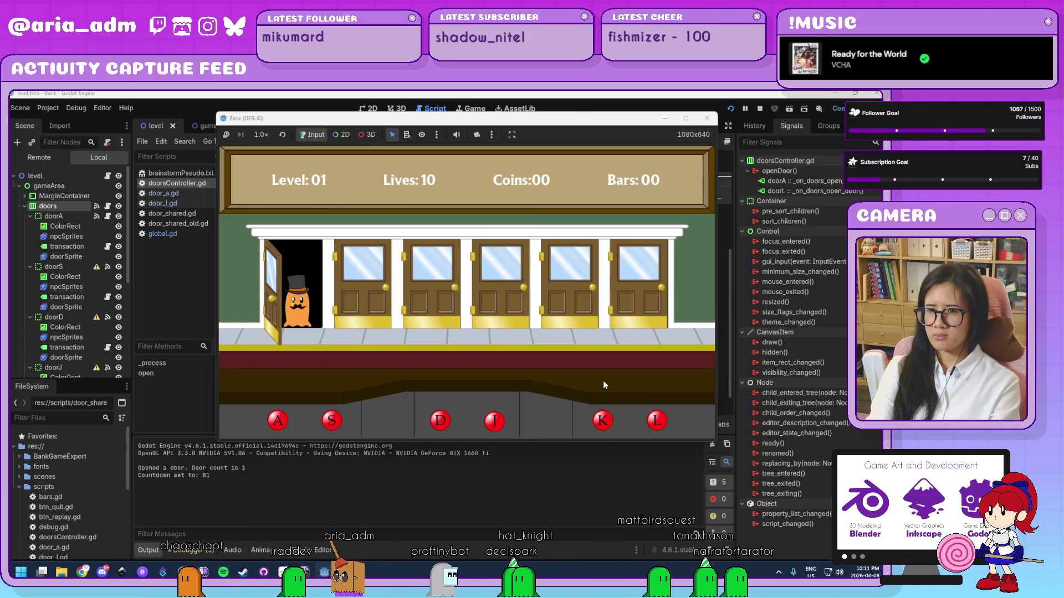
key(a)
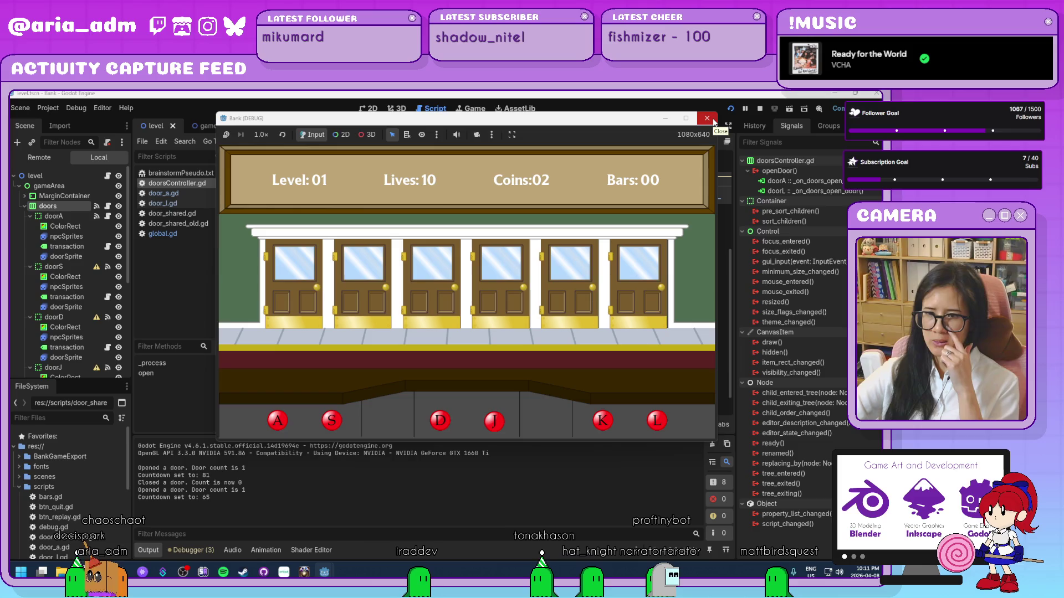
click(707, 119)
Step: Inspect Global.level in the line 24 condition, then select the countdown reset and print lines
click(557, 339)
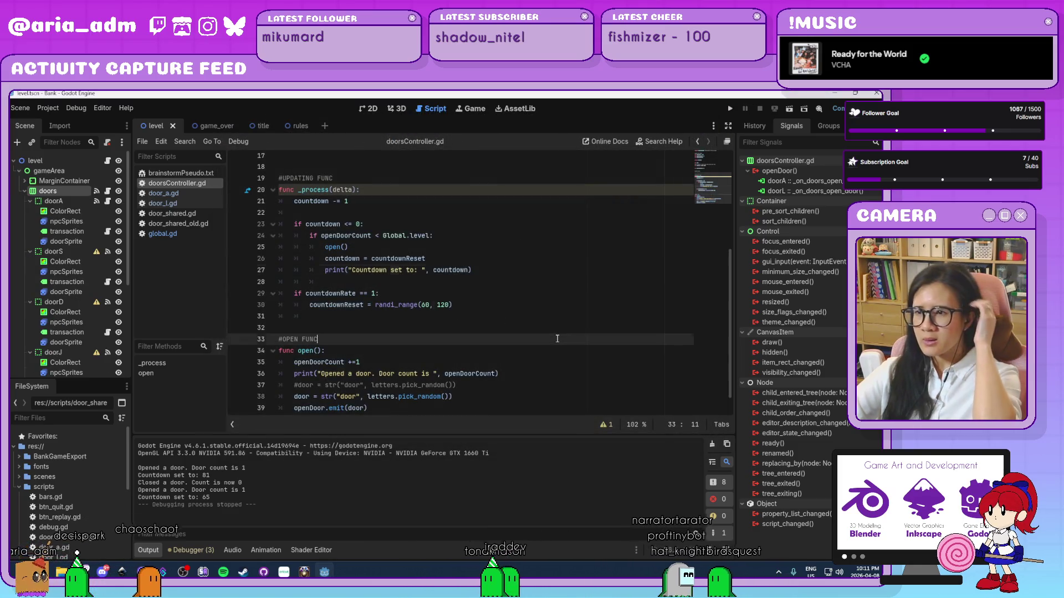
click(443, 258)
click(446, 235)
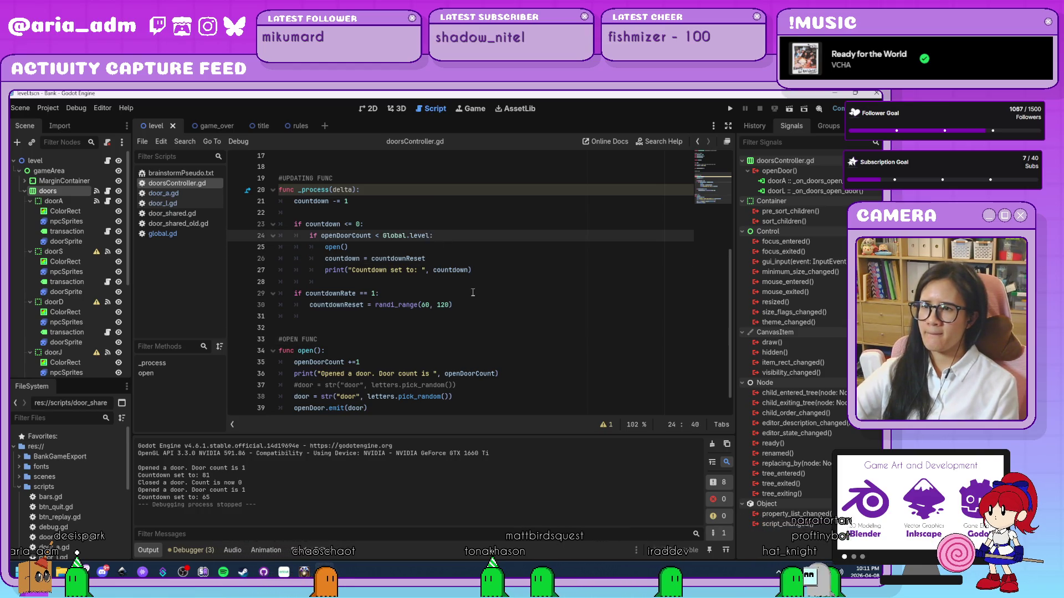
click(392, 236)
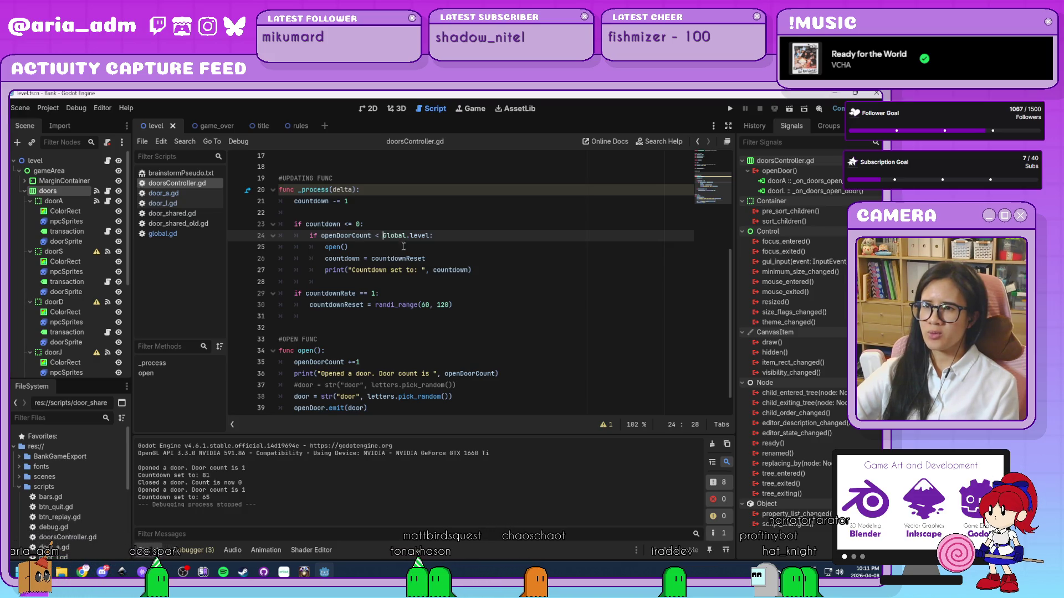
scroll(404, 246, up, 3)
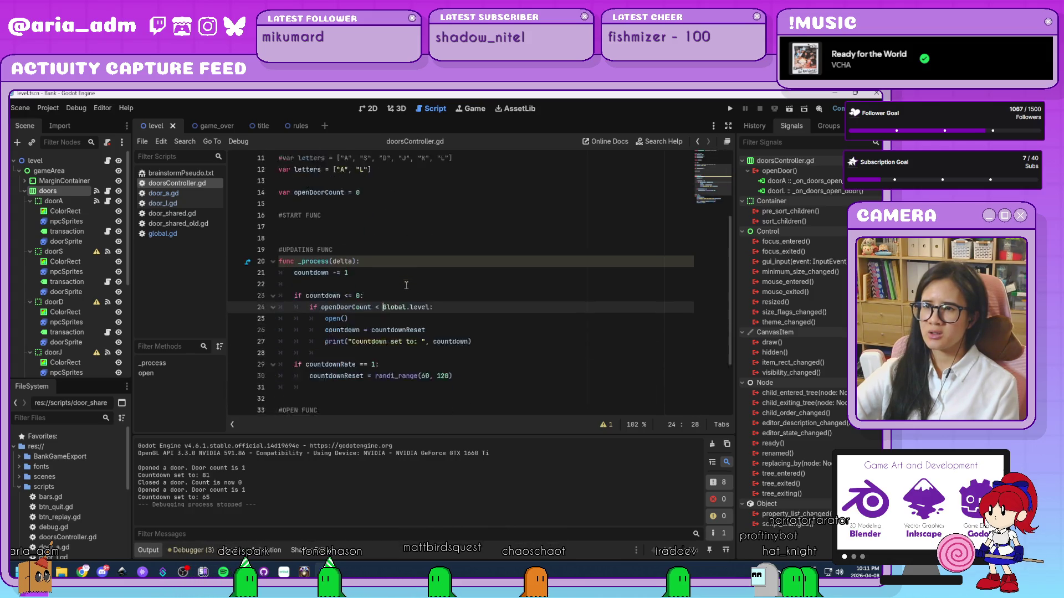
scroll(406, 286, down, 2)
click(425, 250)
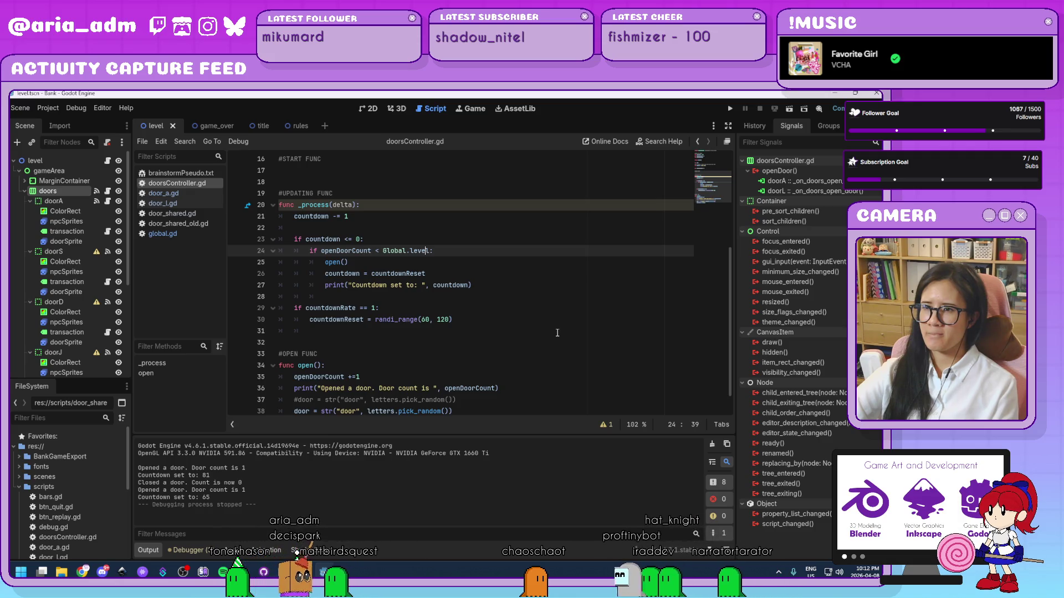
click(441, 251)
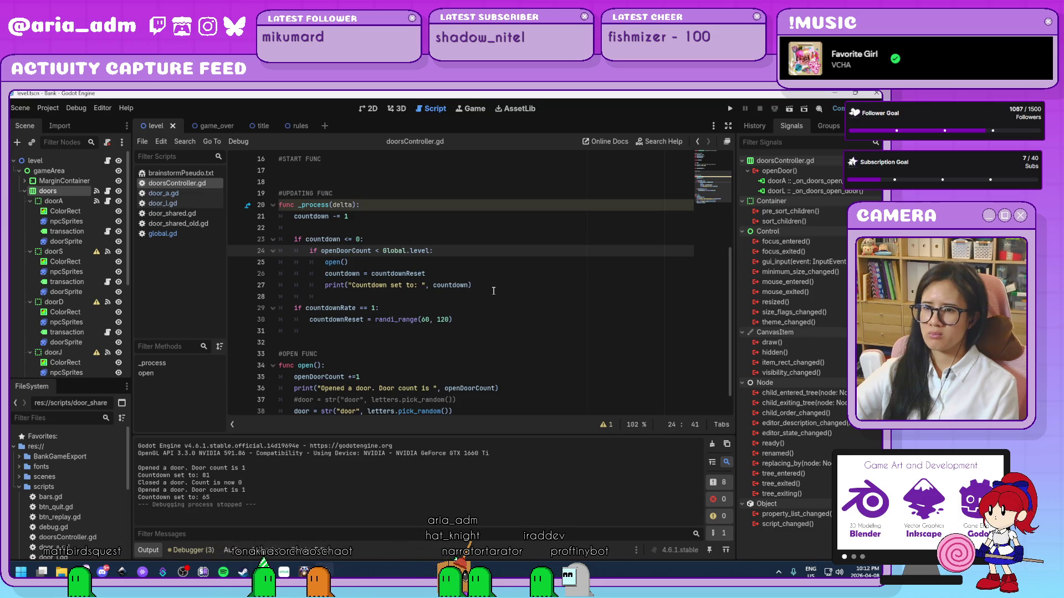
mouse_move(490, 288)
mouse_down()
mouse_move(478, 262)
mouse_move(478, 273)
mouse_up()
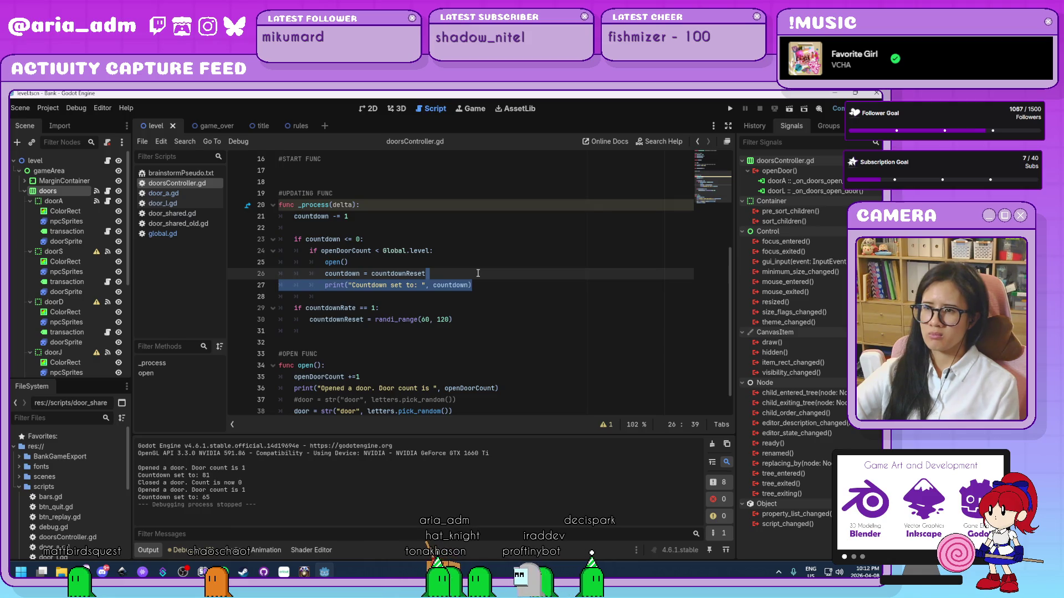
text(print()
Step: Delete the countdown print line and move the countdown reset above the door check
key(BackSpace)
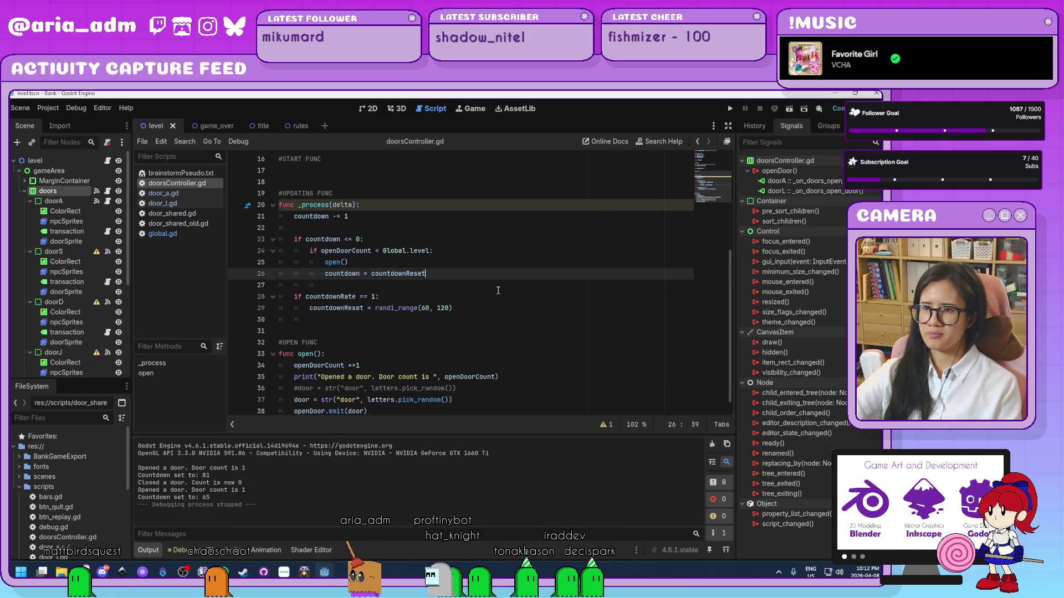
key(ctrl+x)
key(Up)
key(Up)
key(Up)
key(End)
key(Return)
Step: Change the condition to openDoorCount < 1 with comment "#this is breaking everything. Why?"
key(ctrl+z)
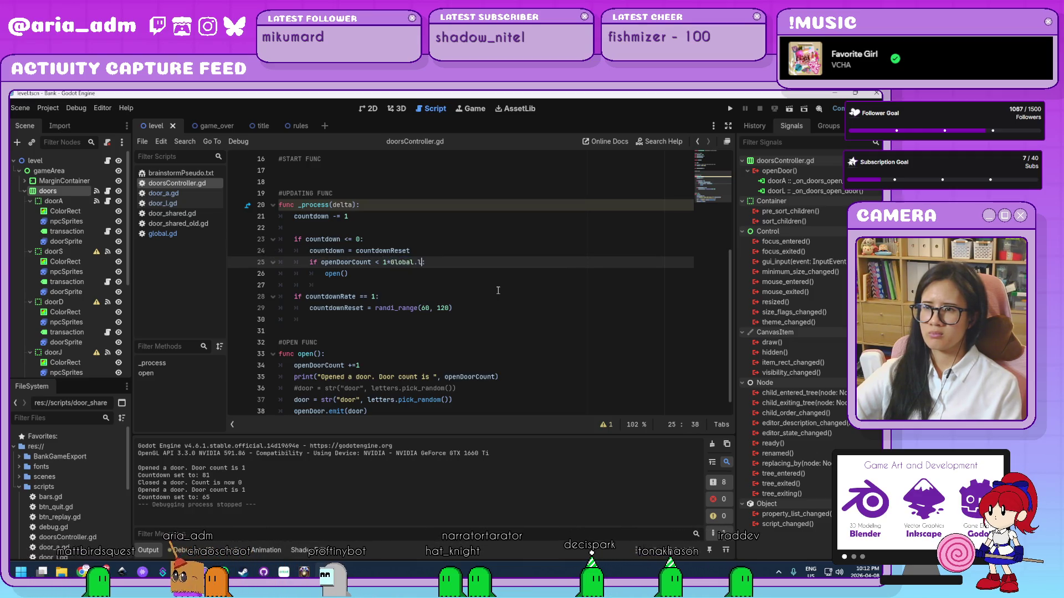
text(1)
key(End)
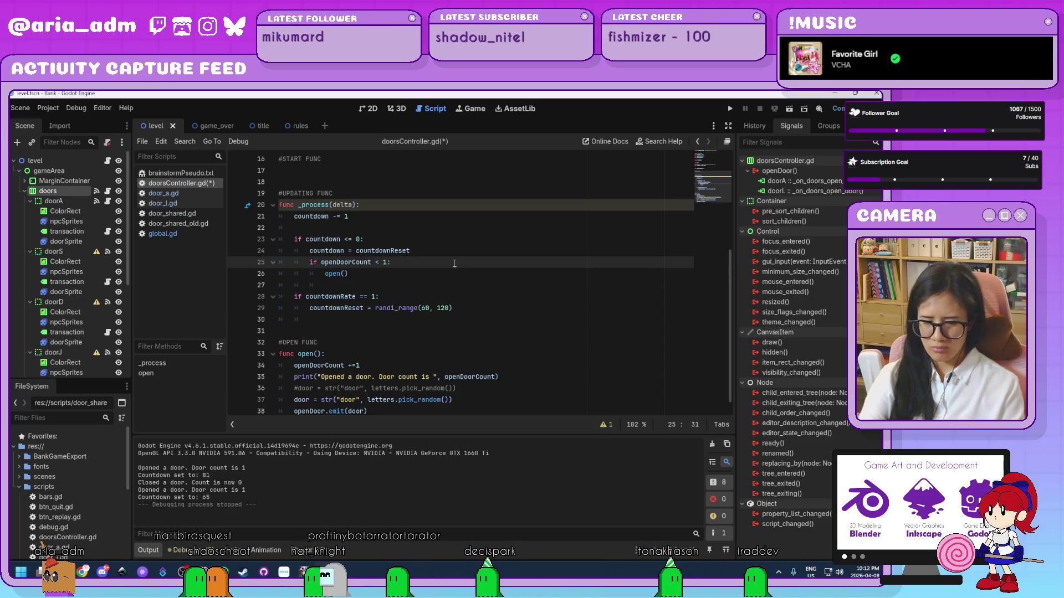
text(#this is break)
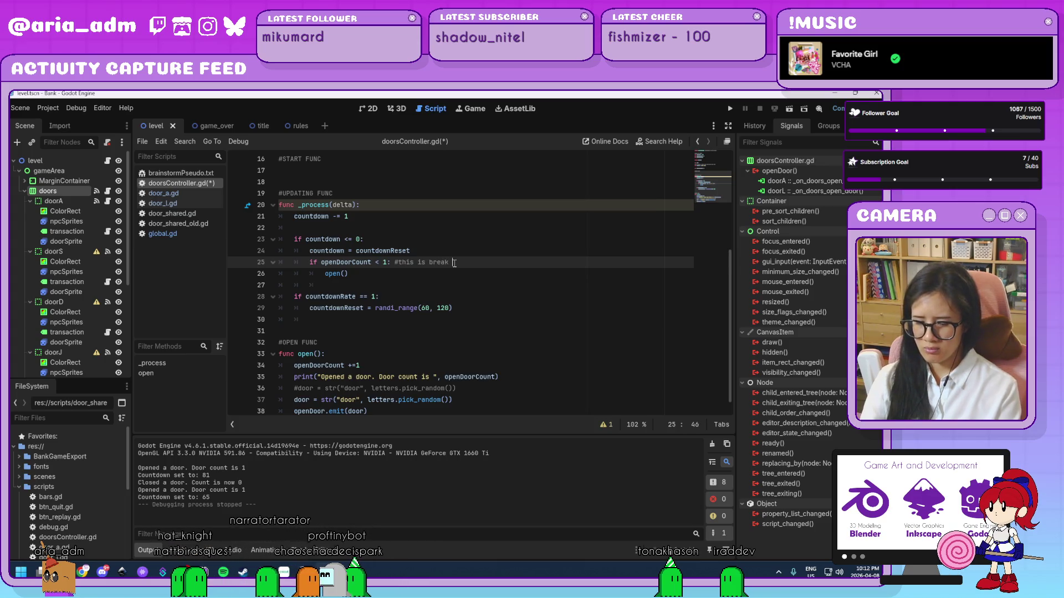
key(BackSpace)
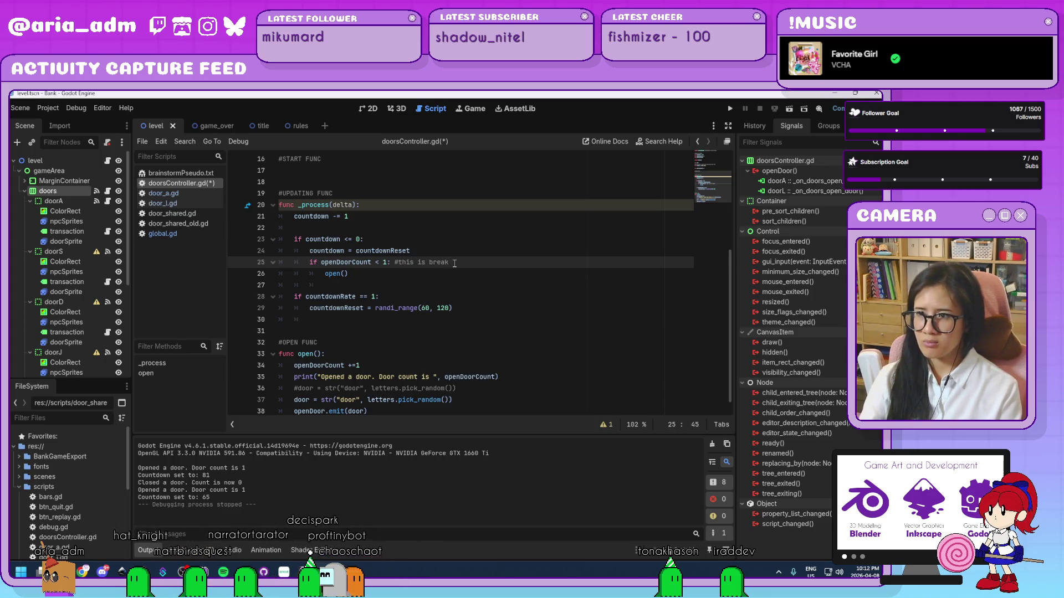
text(e)
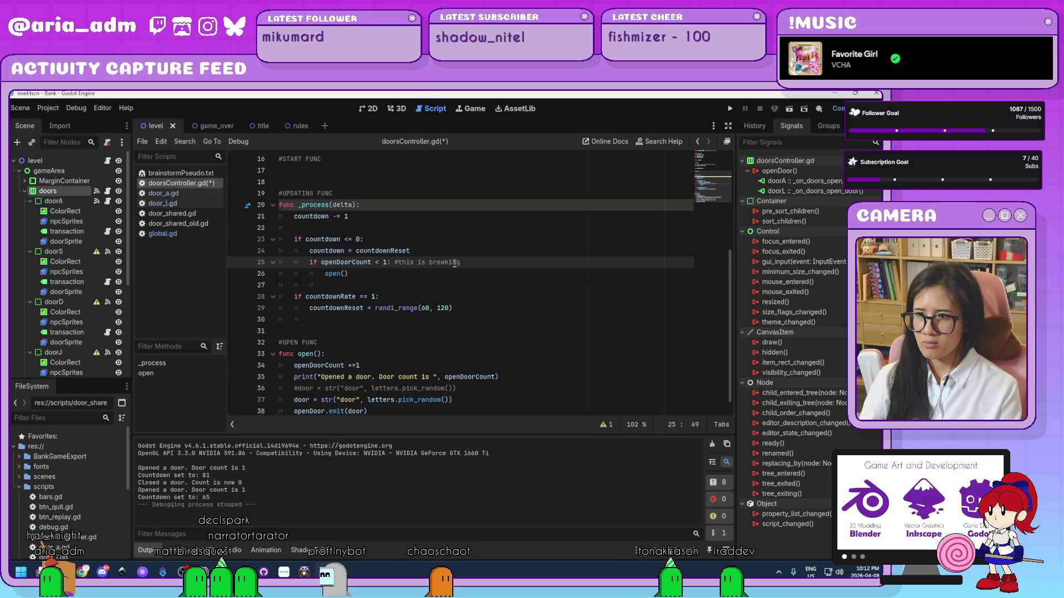
text(verythin)
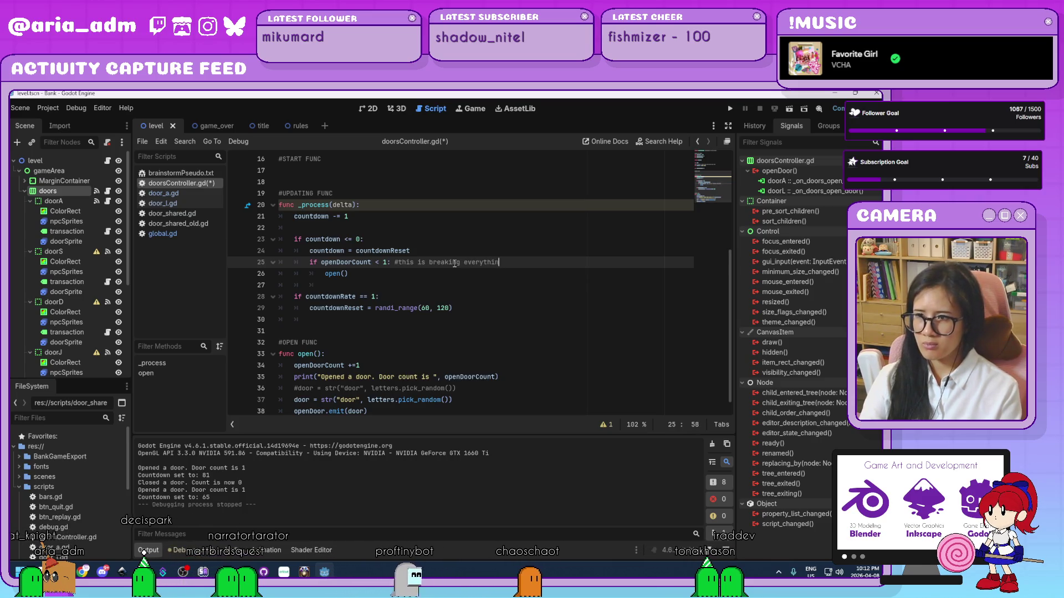
text(g. why?)
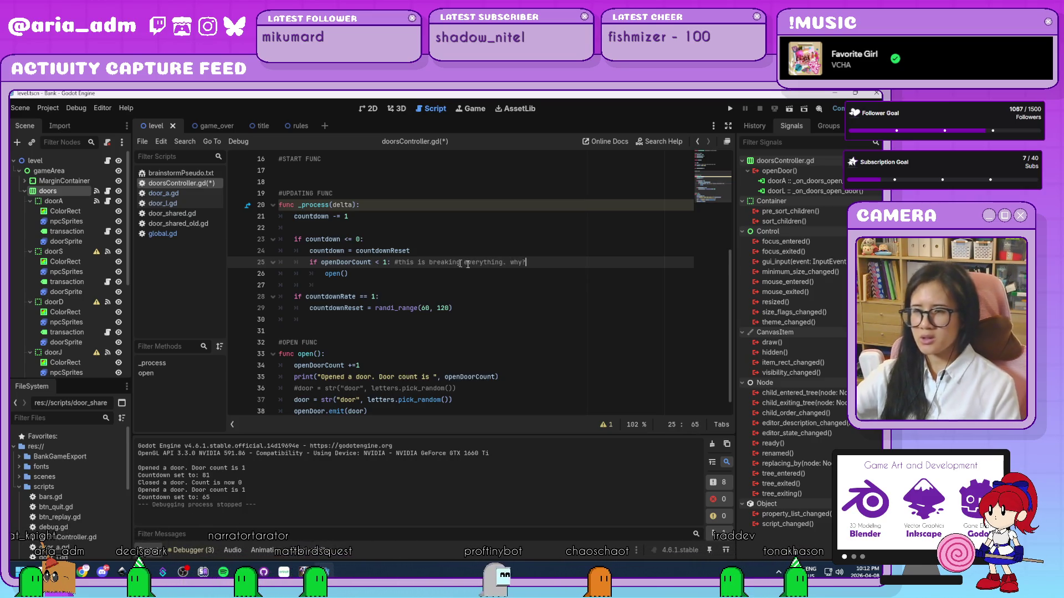
click(498, 309)
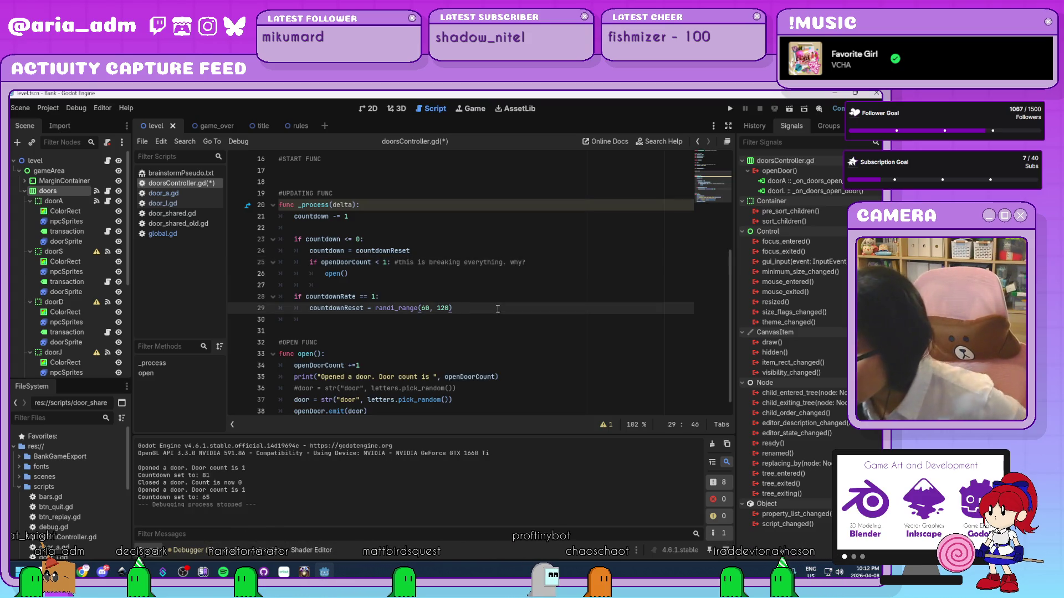